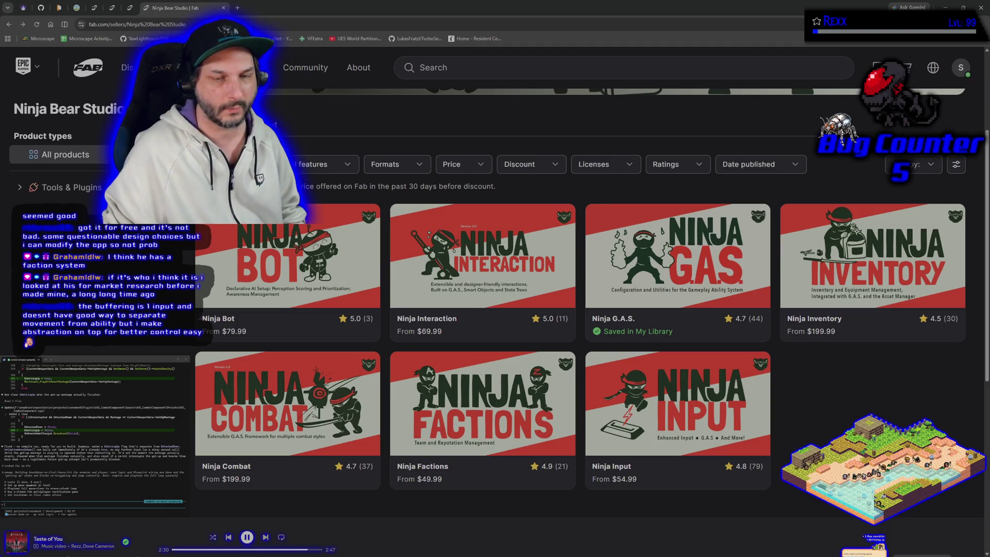
- Restore the Fab Ninja Bear Studio seller page from maximized so the Unreal editor shows behind it
mouse_move(249, 457)
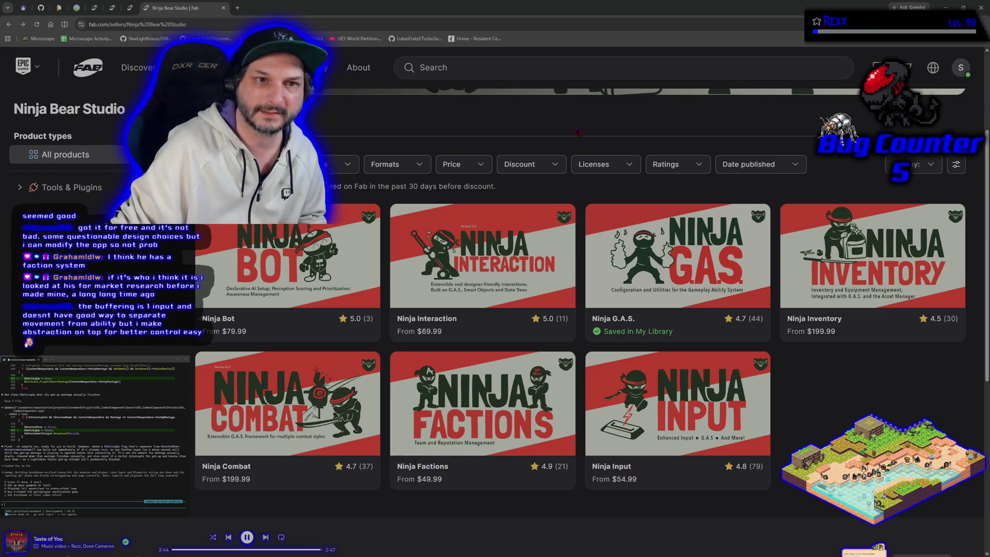
double_click(518, 17)
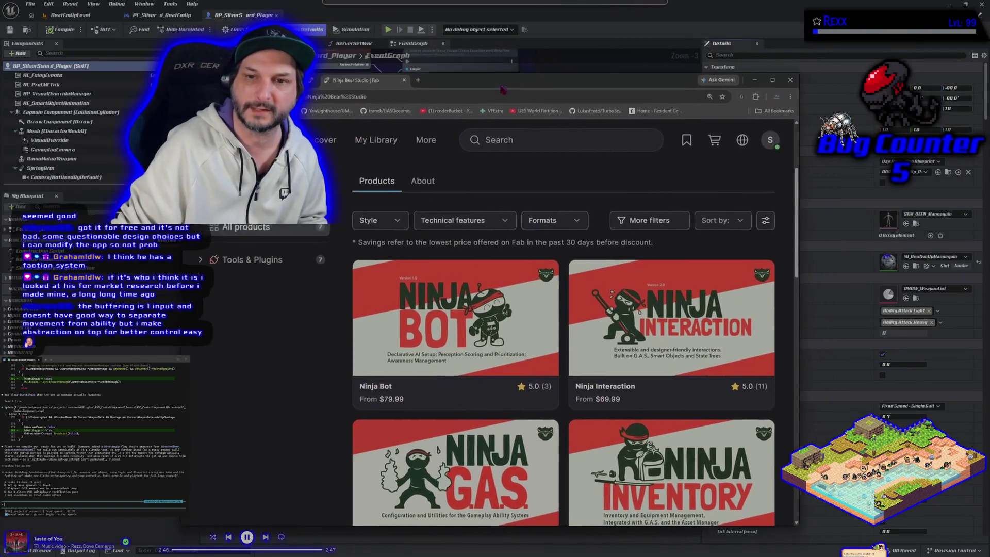
- Close the Fab store window to reveal the BP_SilverSword_Player Event Graph
left_click(779, 78)
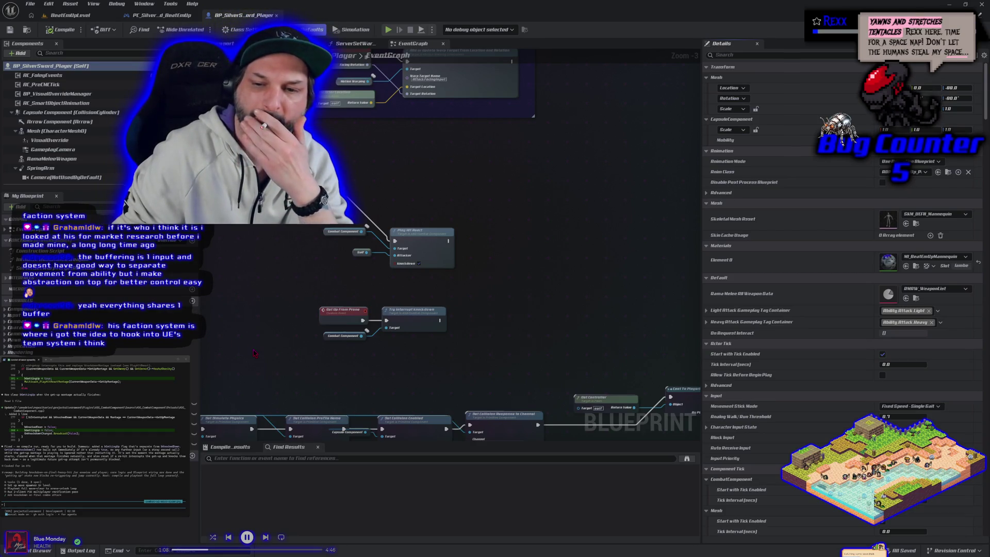
- In BeatEmUpLevel, playtest the sword-wielding player twice, jumping during the second run
left_click(66, 16)
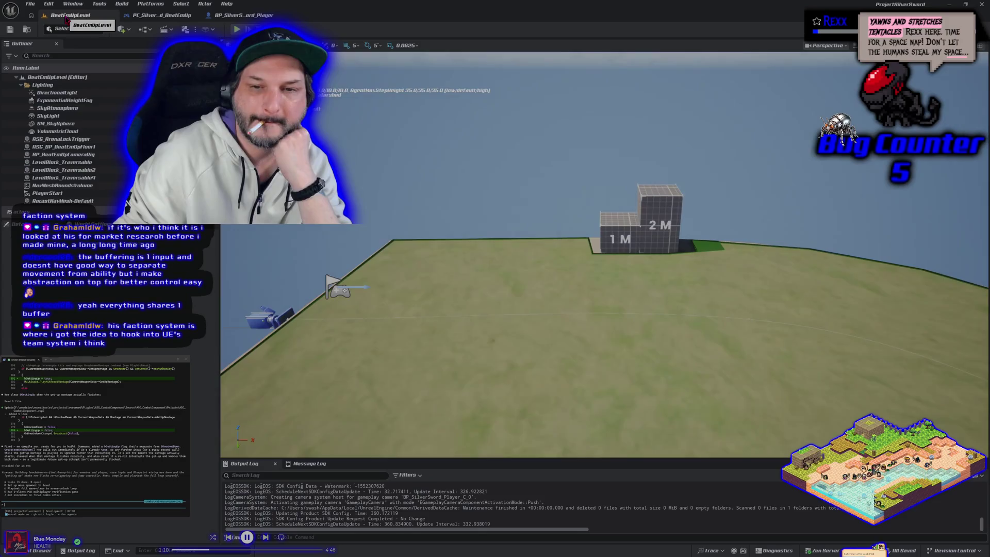
key("alt+p")
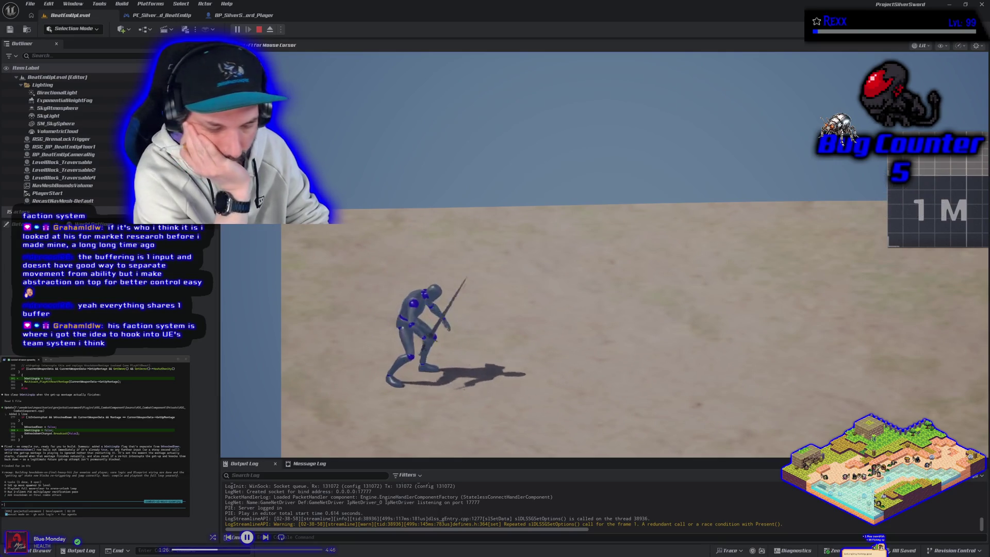
key("Escape")
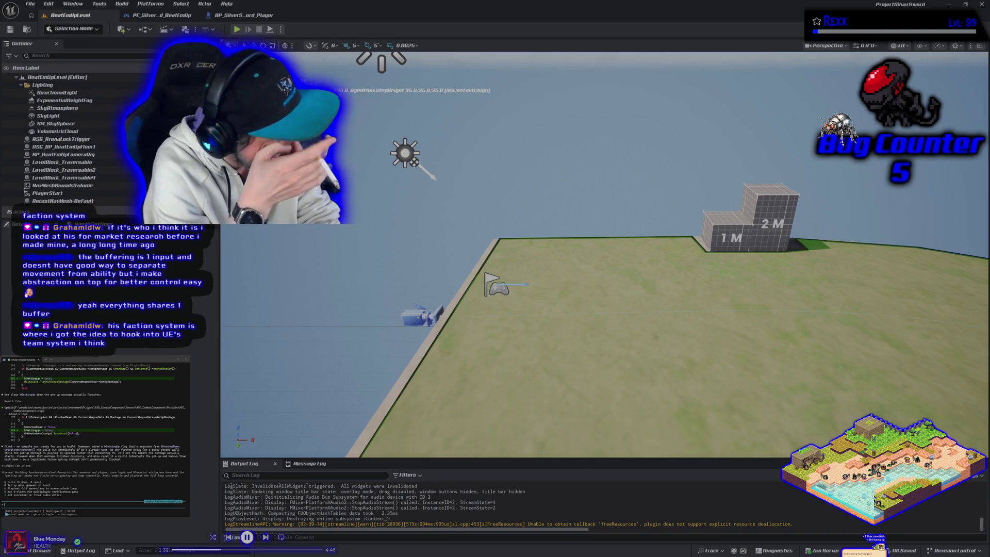
key("alt+p")
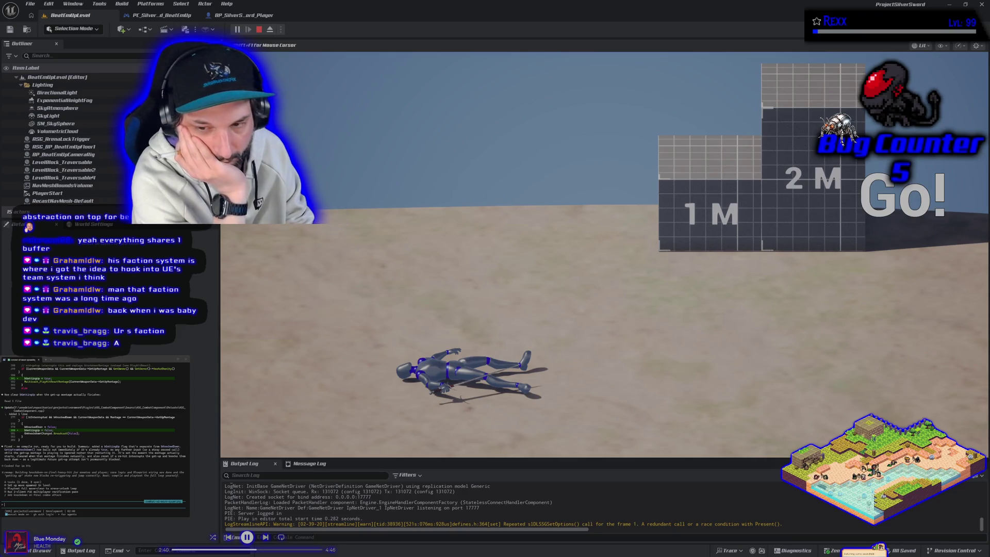
key("space")
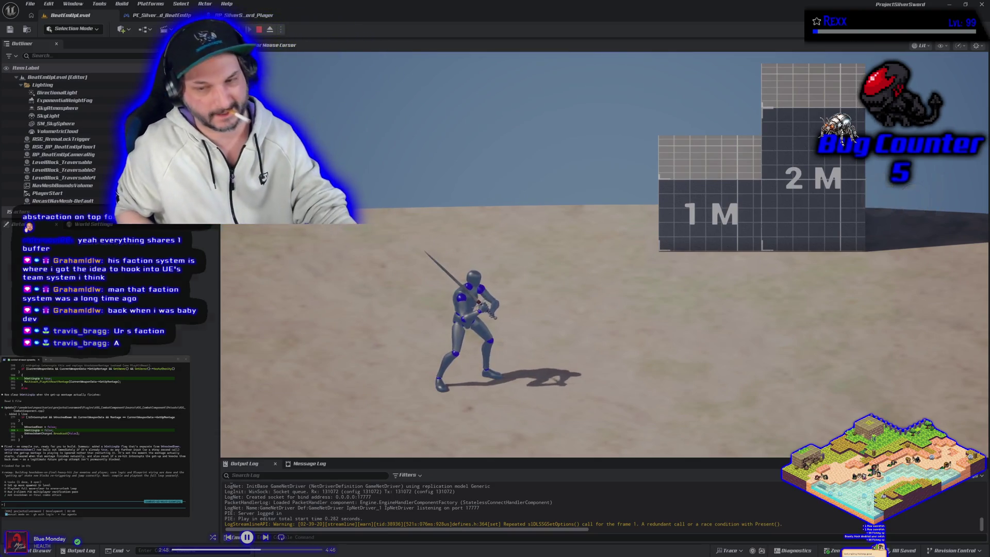
key("Escape")
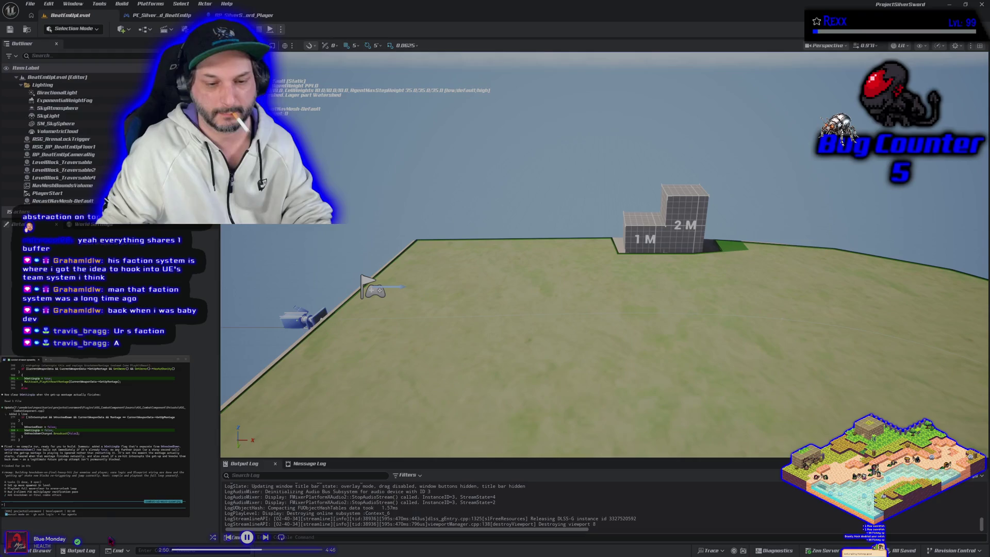
- Place a BP_SilverSword_Enemy from the Characters > Enemies folder into the level
key("ctrl+space")
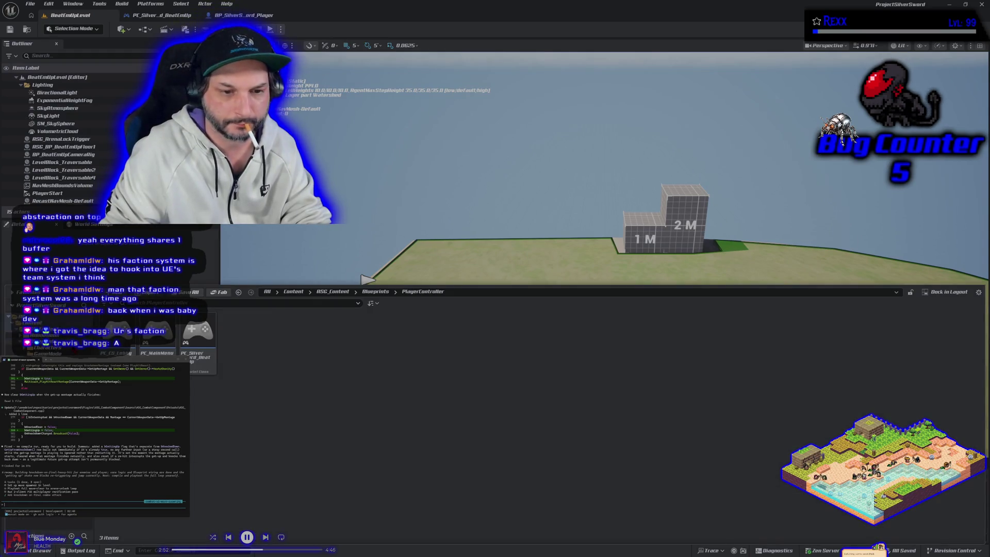
left_click(48, 347)
double_click(158, 333)
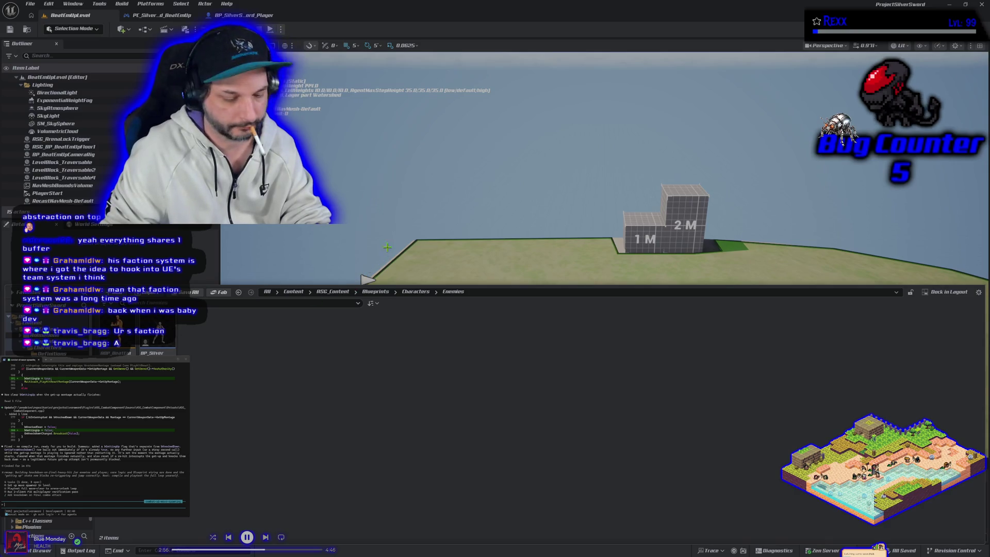
left_click_drag(387, 248, 344, 276)
left_click(41, 550)
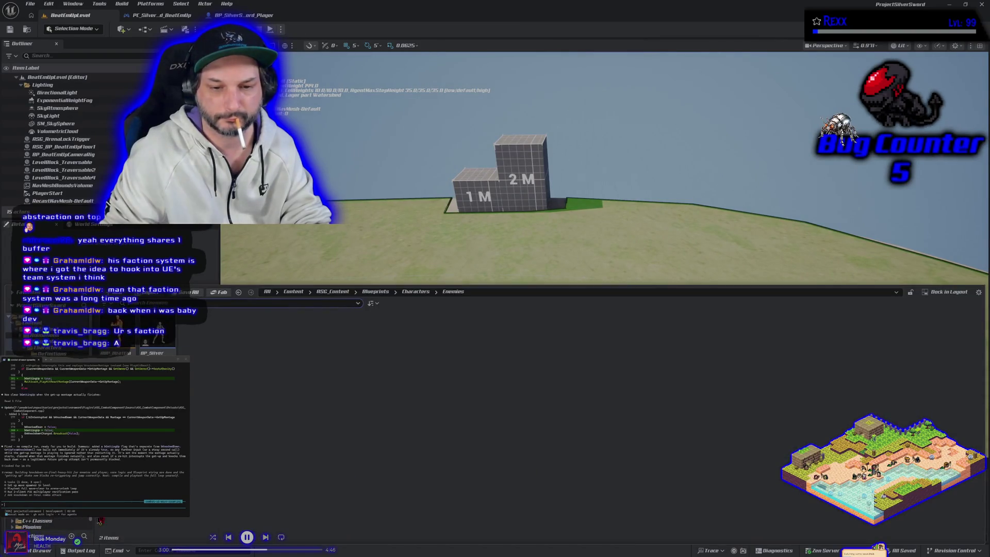
mouse_move(164, 338)
left_mouse_down()
mouse_move(518, 272)
mouse_move(552, 288)
mouse_move(557, 320)
mouse_move(514, 303)
mouse_move(508, 420)
mouse_move(531, 312)
left_mouse_up()
- Move the enemy beside the 1M and 2M blocks, snap it to the floor, duplicate it, and save
scroll(603, 253, "down", 10)
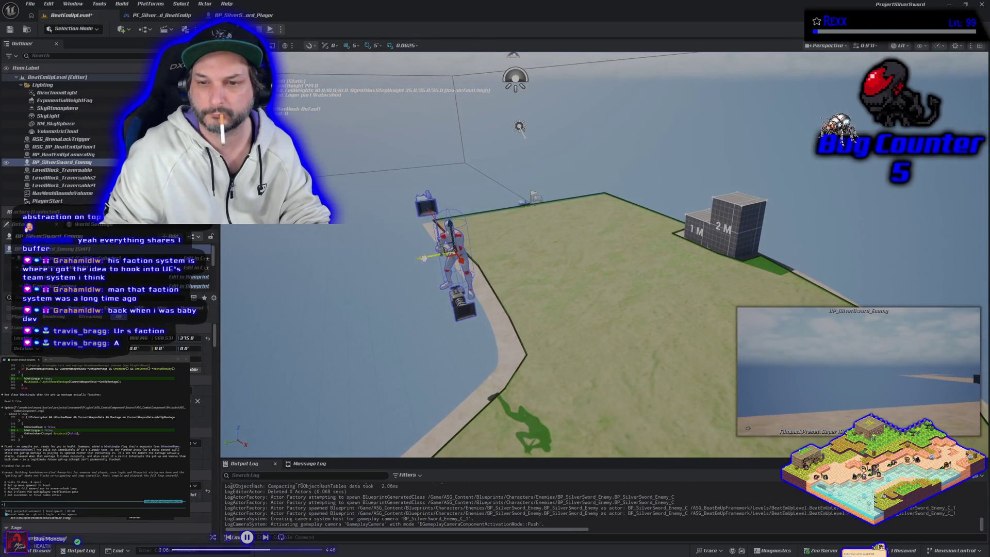
mouse_move(449, 253)
left_mouse_down()
mouse_move(694, 204)
mouse_move(748, 213)
mouse_move(732, 215)
left_mouse_up()
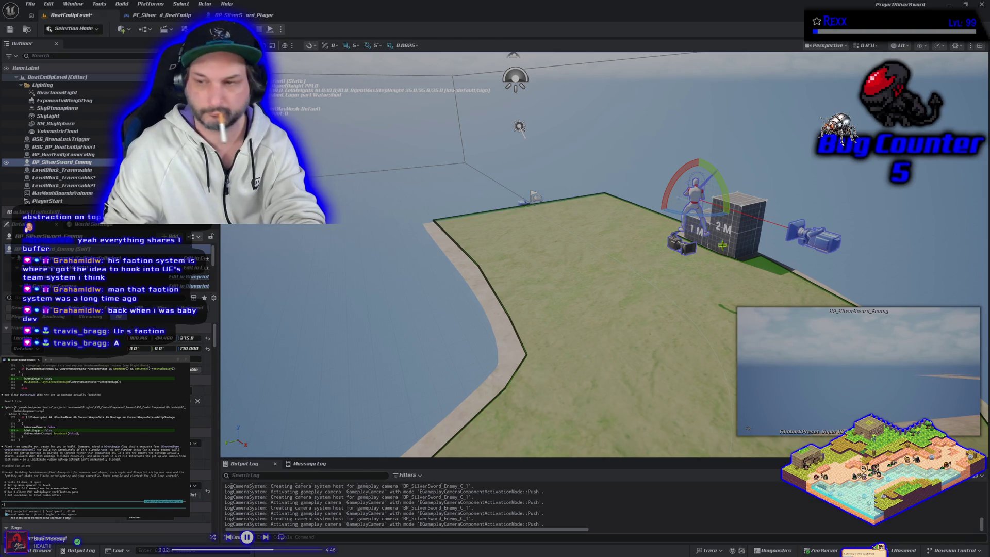
key("End")
key("f")
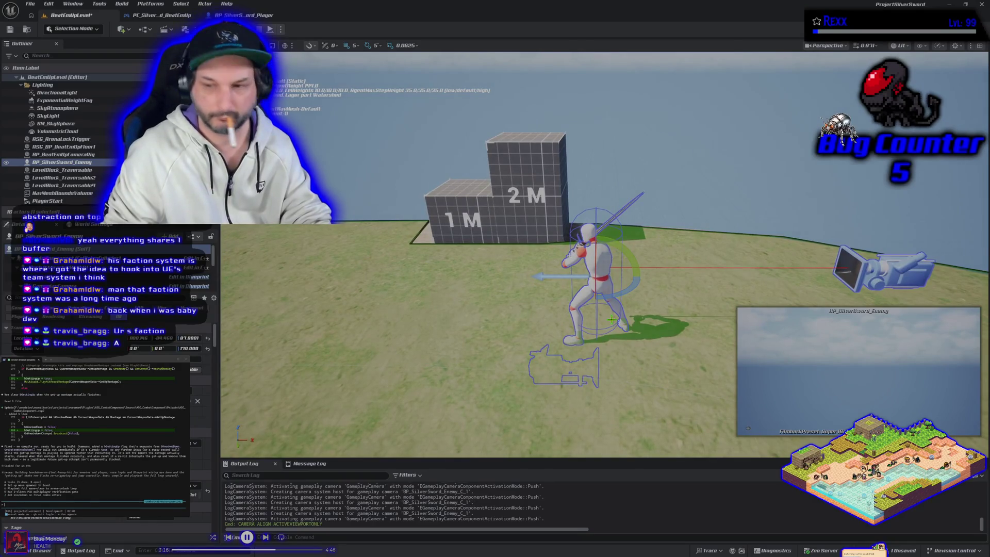
key("w")
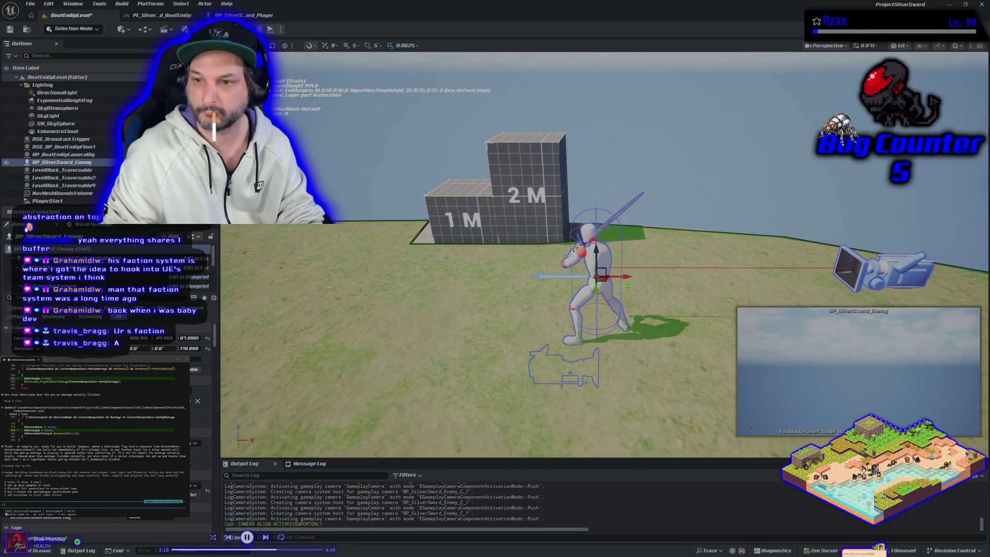
mouse_move(625, 277)
left_mouse_down()
mouse_move(720, 285)
mouse_move(697, 249)
mouse_move(710, 349)
left_mouse_up()
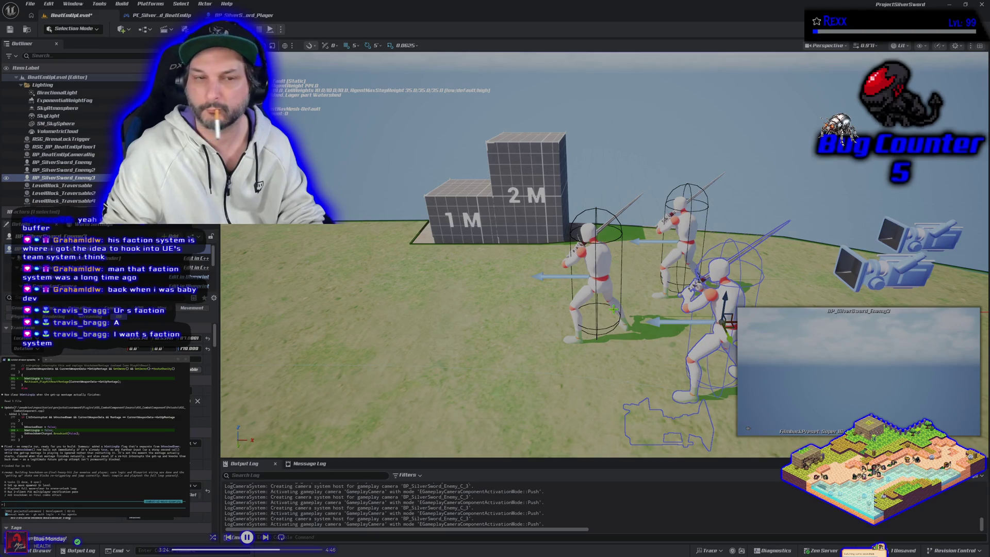
key("ctrl+s")
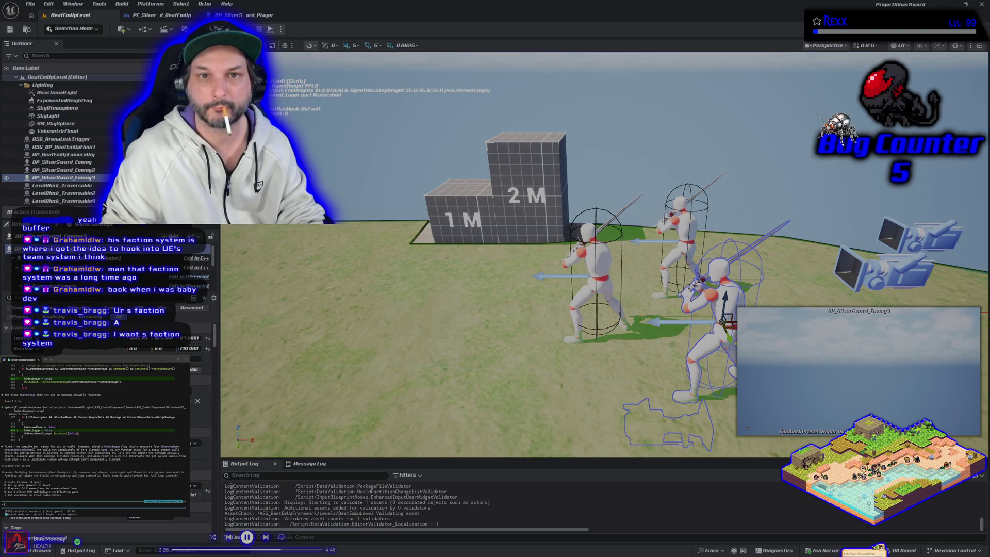
- Playtest the level with the enemies, then minimize the HacknPlan board to return to the editor
key("alt+p")
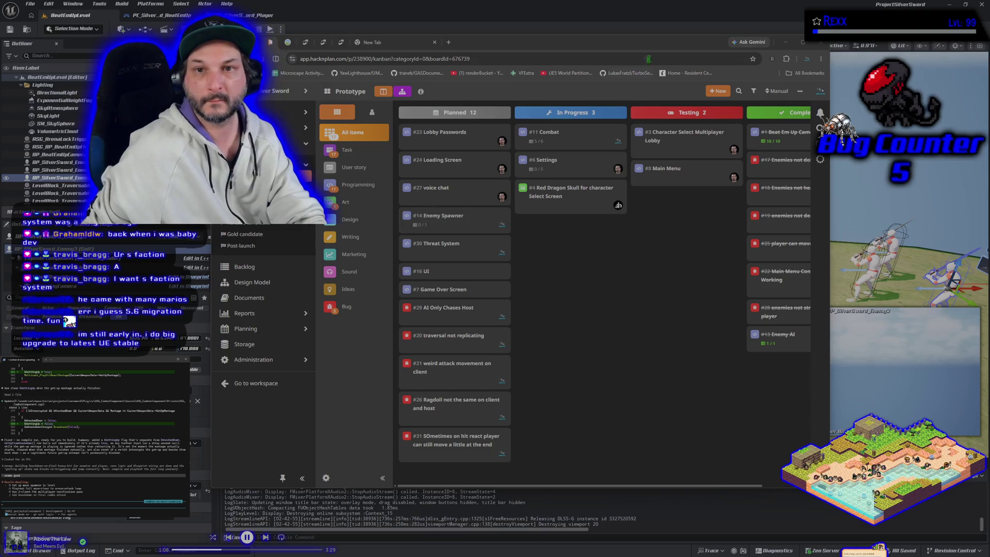
left_click(785, 42)
- Delete the Play Hit React nodes and wrap the two Get Up From Prone nodes in a comment box
left_click(257, 17)
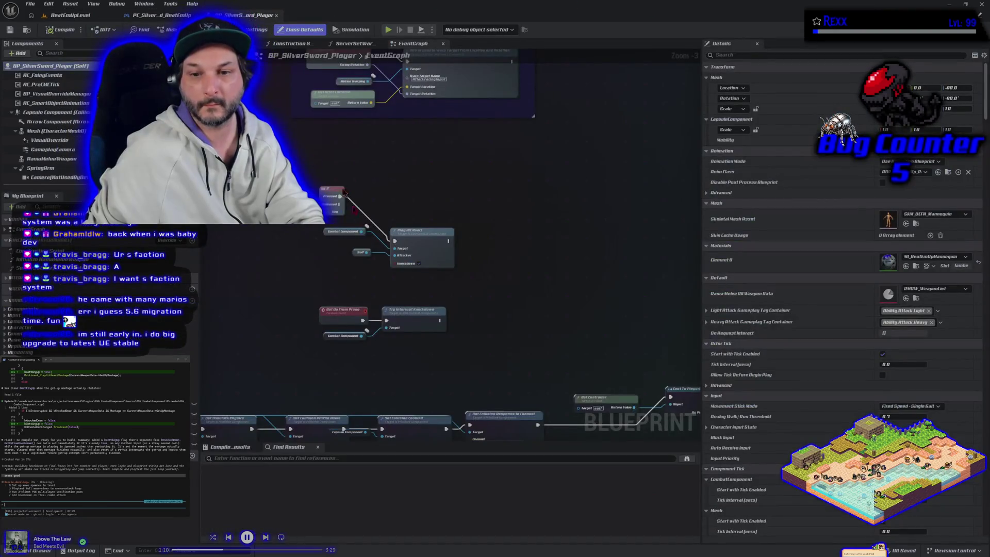
mouse_move(431, 297)
left_mouse_down()
mouse_move(362, 353)
mouse_move(343, 294)
mouse_move(330, 292)
left_mouse_up()
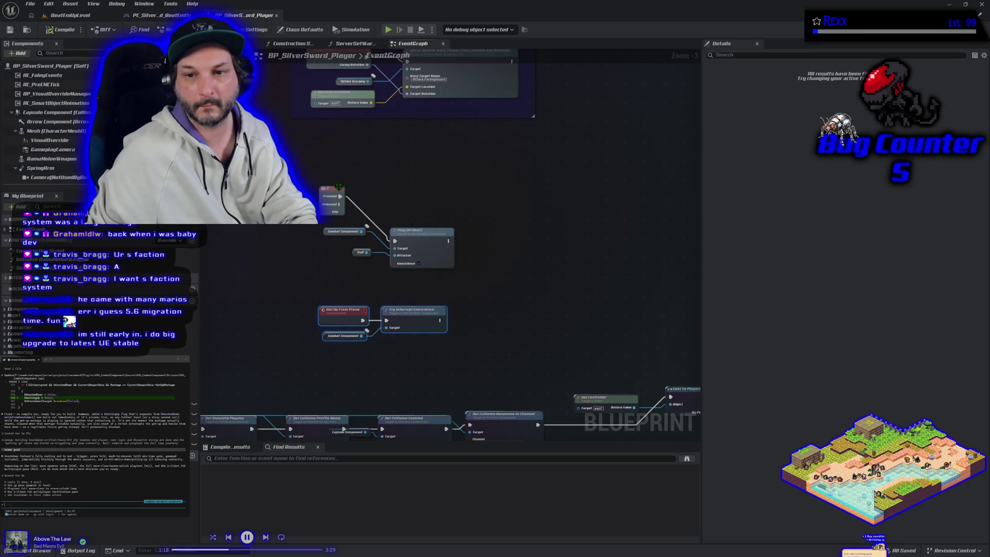
mouse_move(339, 186)
left_mouse_down()
mouse_move(442, 242)
mouse_move(450, 263)
left_mouse_up()
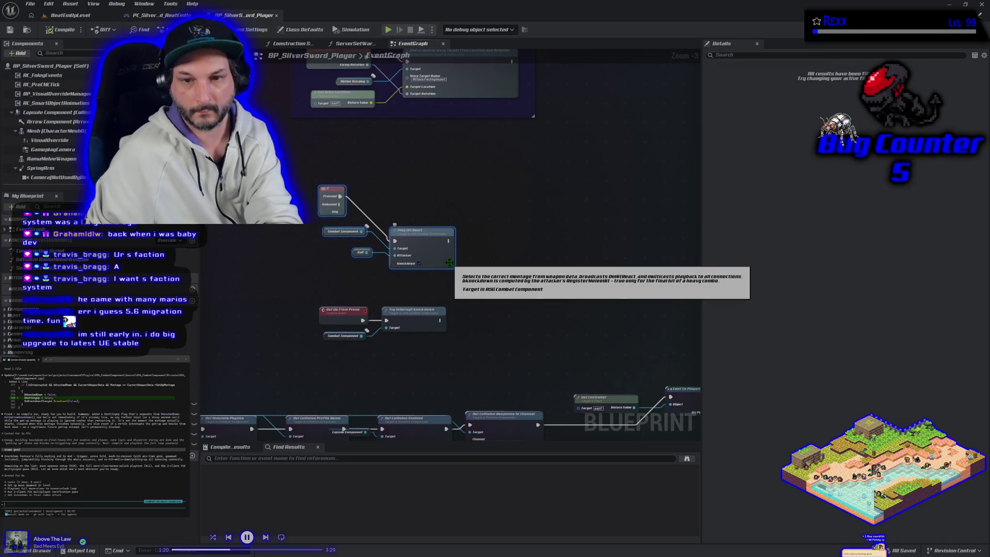
key("Delete")
mouse_move(328, 253)
left_mouse_down()
mouse_move(387, 314)
mouse_move(419, 246)
left_mouse_up()
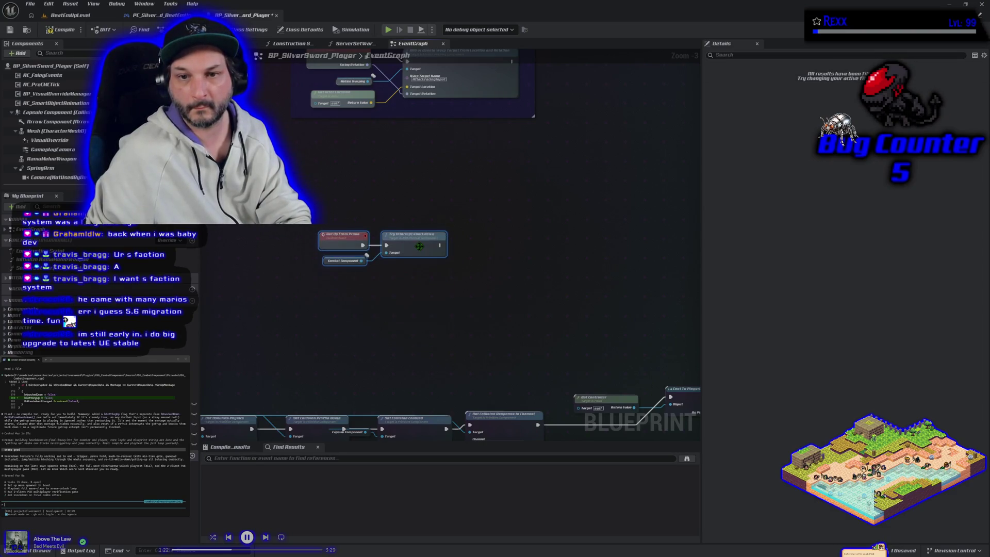
key("c")
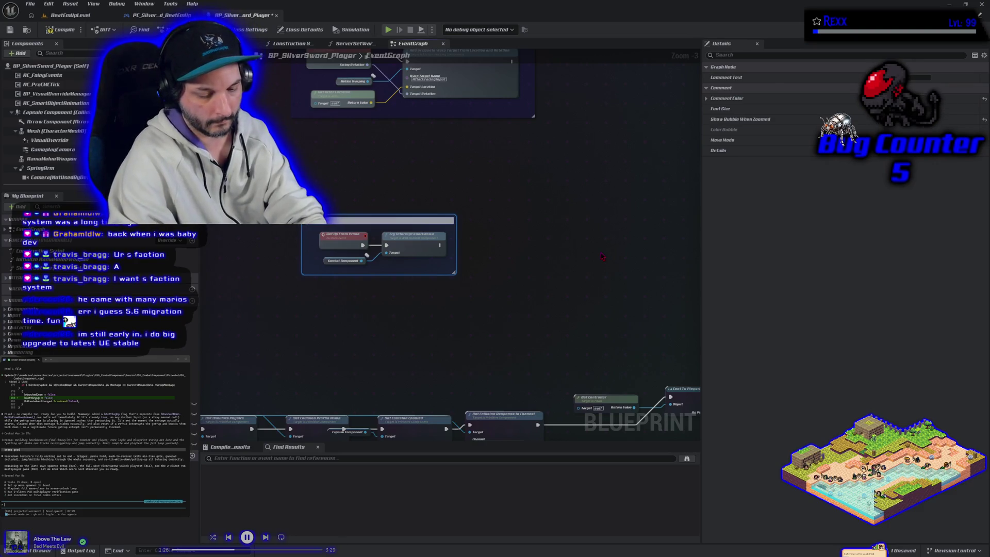
- Title the comment 'Get Up From Prone' with a blue color bubble, save the blueprint, and return to BeatEmUpLevel
type("Get Up From")
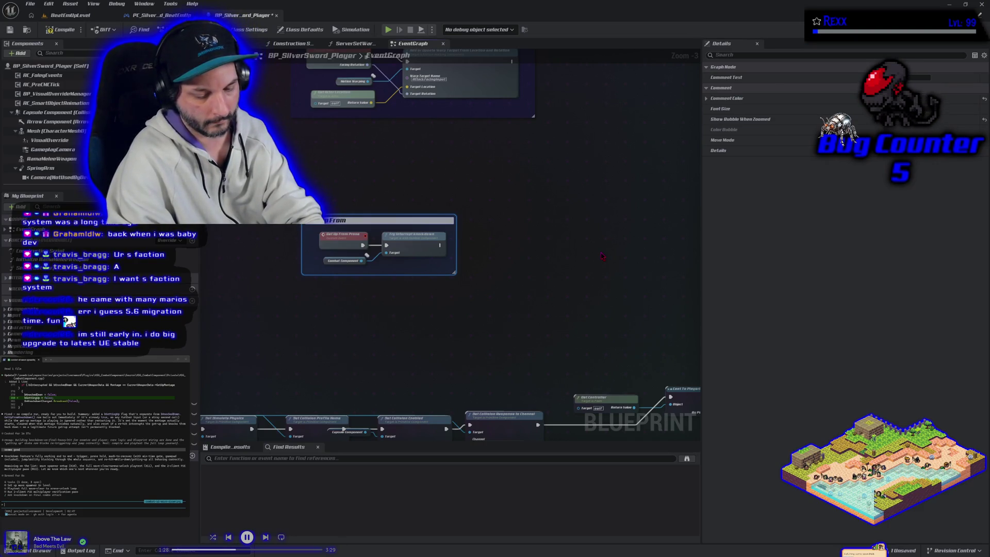
type(" Prone")
key("Return")
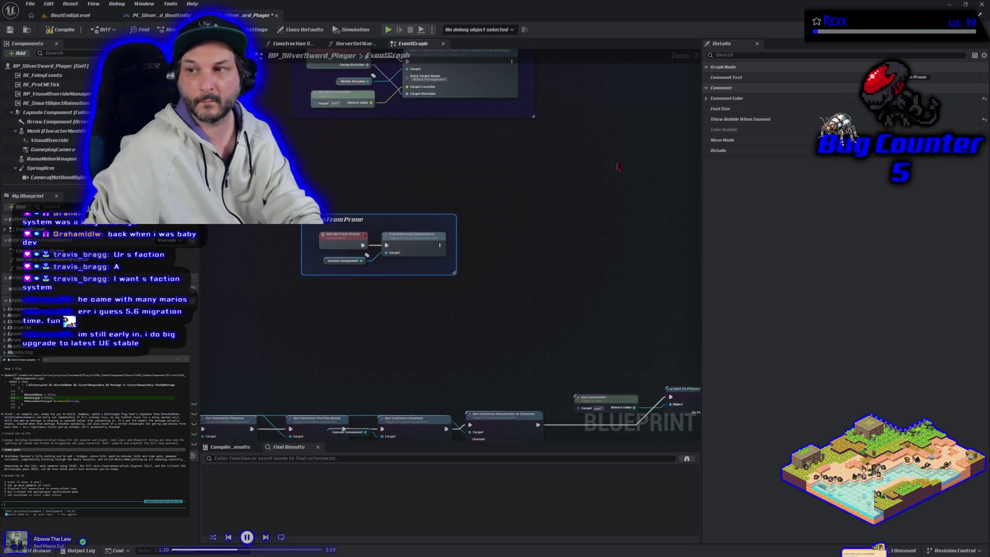
left_click(822, 119)
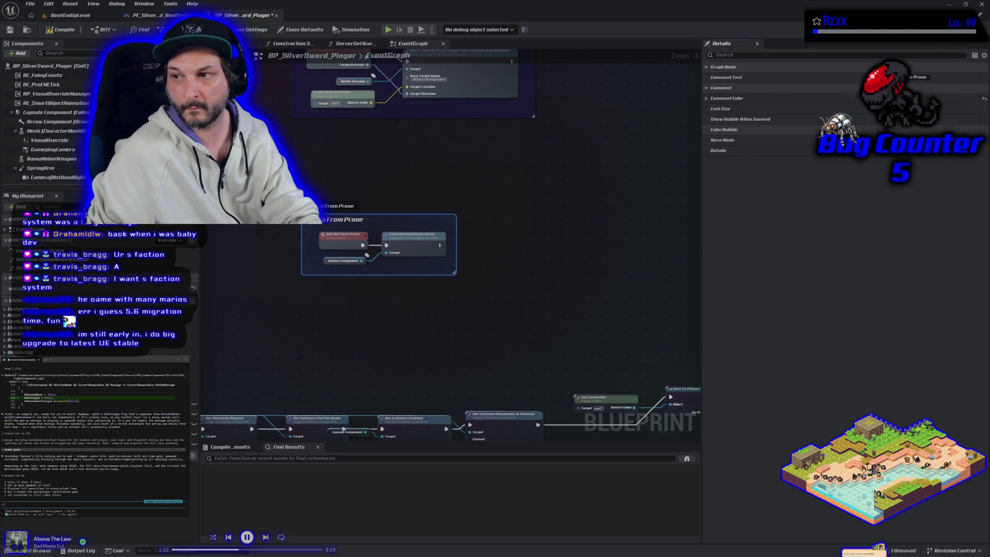
left_click(825, 98)
left_click(834, 256)
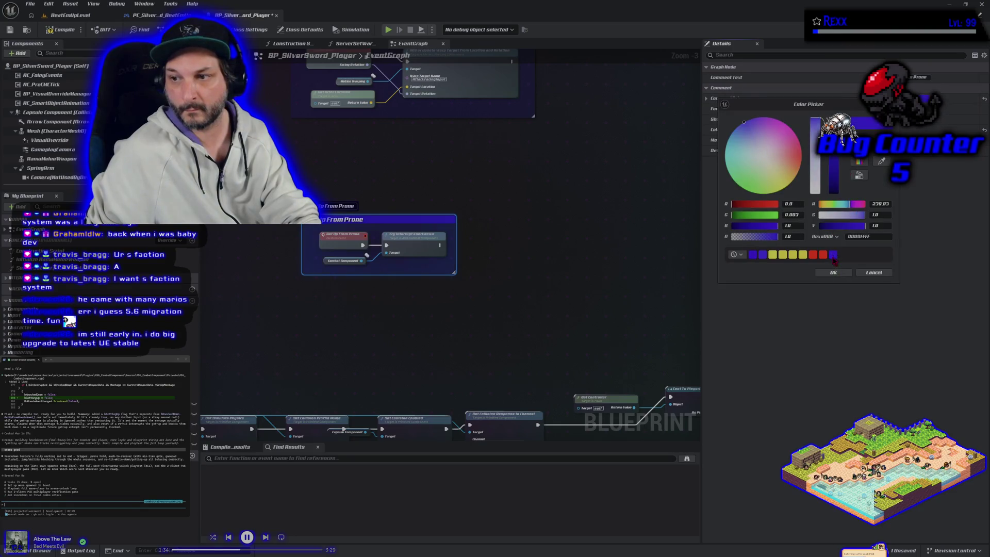
left_click(833, 273)
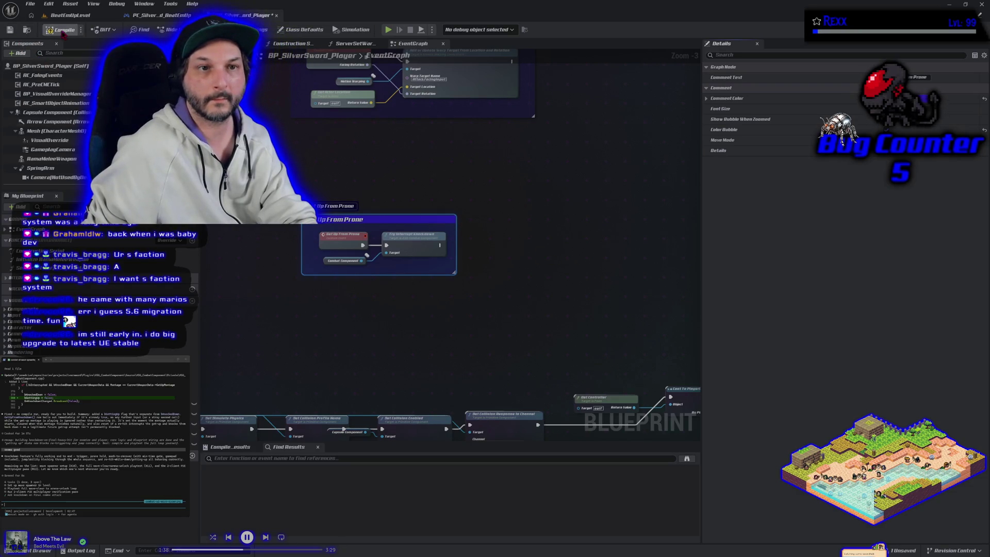
left_click(13, 32)
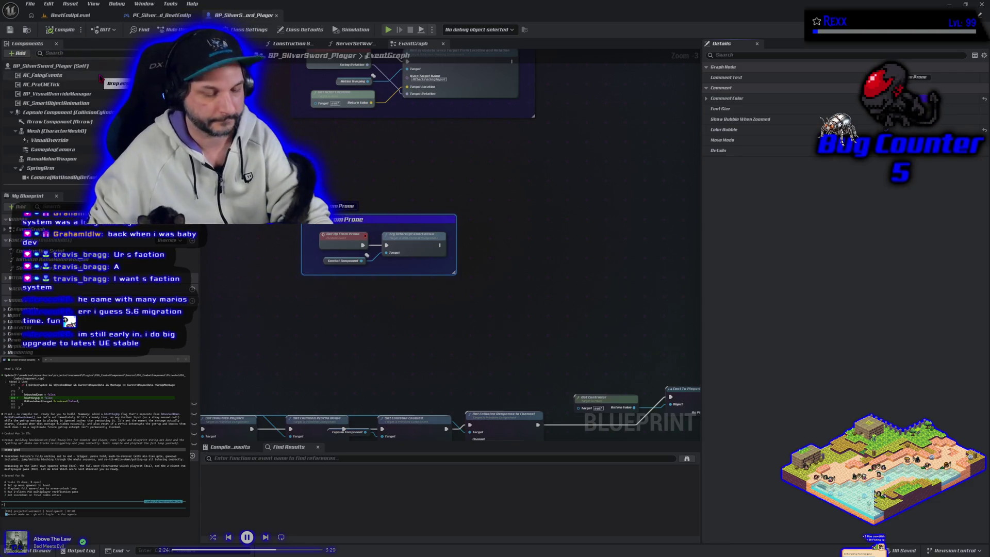
left_click(69, 16)
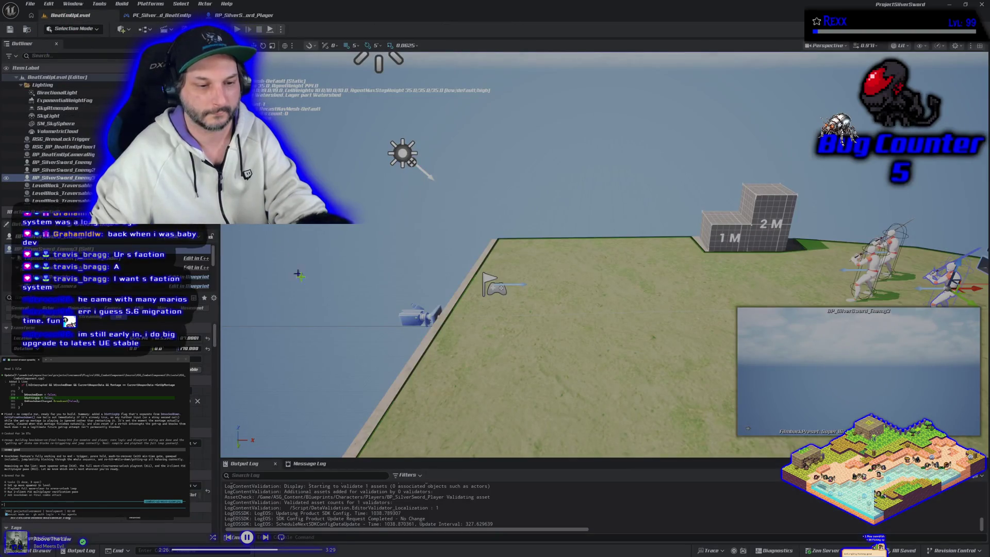
- Orbit and zoom around the island level, then switch to the HacknPlan Silver Sword board
scroll(321, 296, "down", 3)
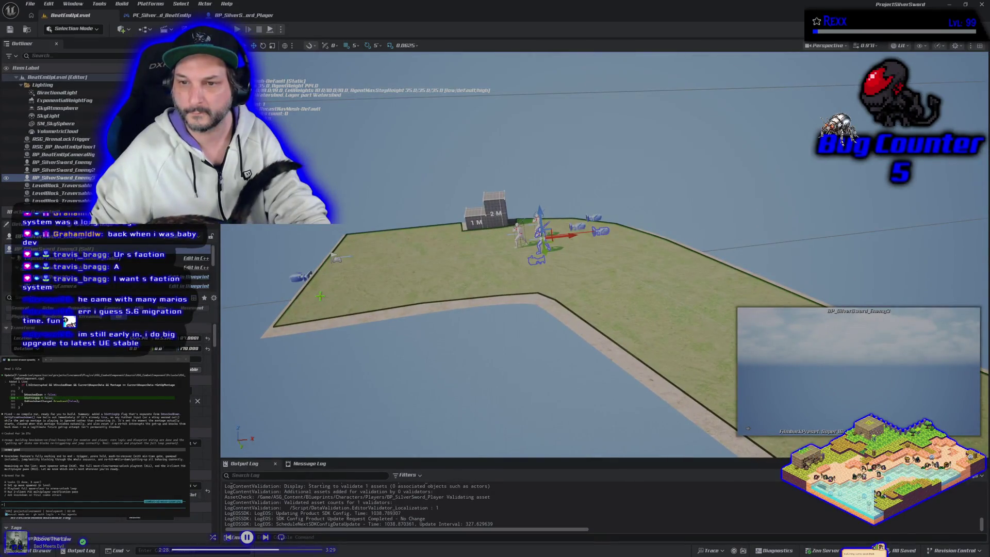
left_click(354, 190)
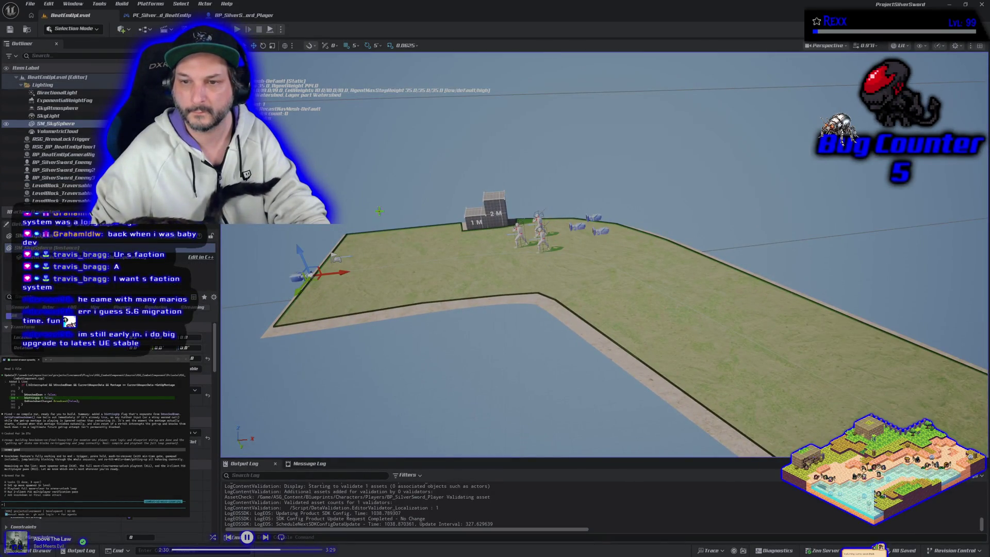
scroll(354, 190, "up", 5)
mouse_move(567, 310)
left_mouse_down()
mouse_move(485, 309)
mouse_move(336, 202)
left_mouse_up()
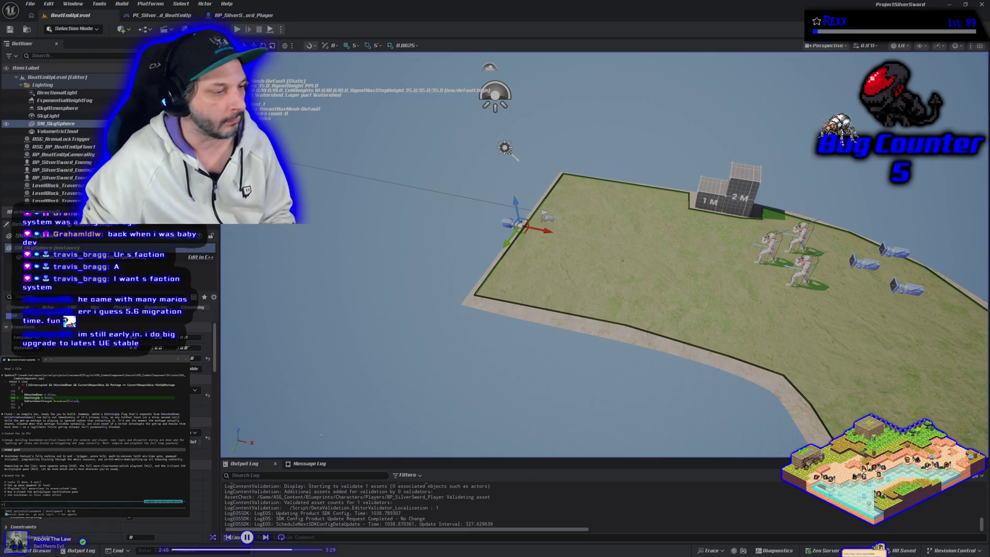
key("alt+Tab")
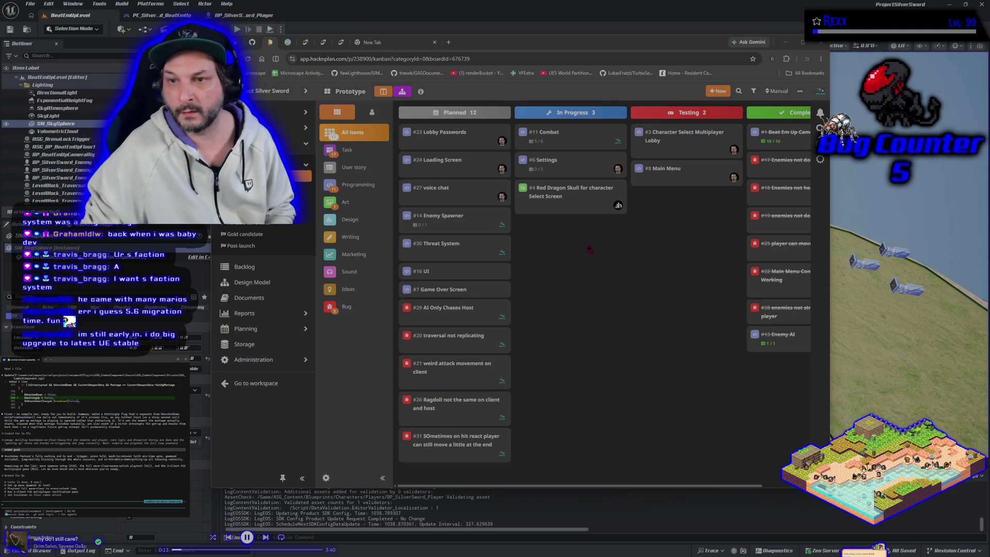
- Check off the Knockdown subtask on card #11 Combat and drag the card into Complete
left_click(563, 140)
scroll(562, 289, "down", 3)
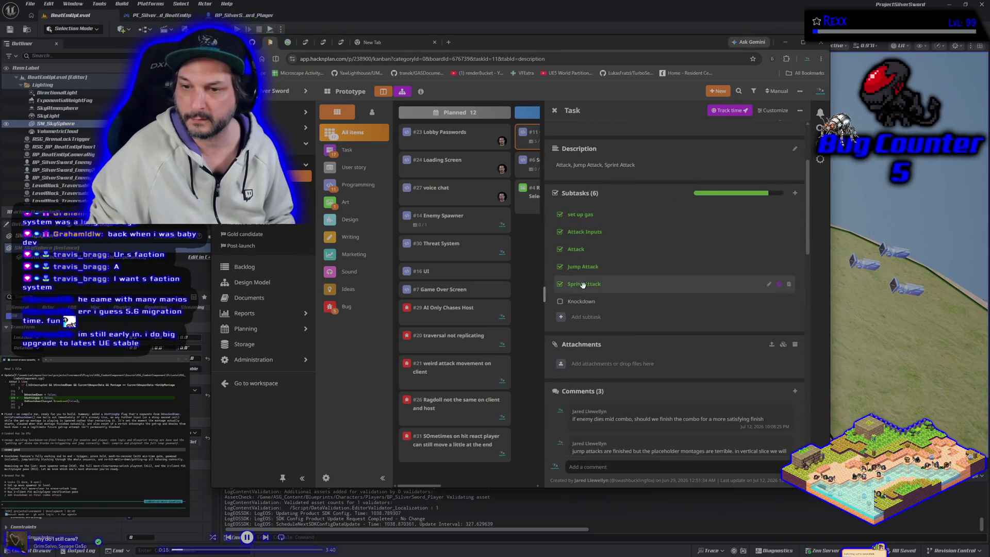
left_click(561, 302)
left_click(554, 109)
mouse_move(567, 137)
left_mouse_down()
mouse_move(686, 254)
mouse_move(759, 355)
left_mouse_up()
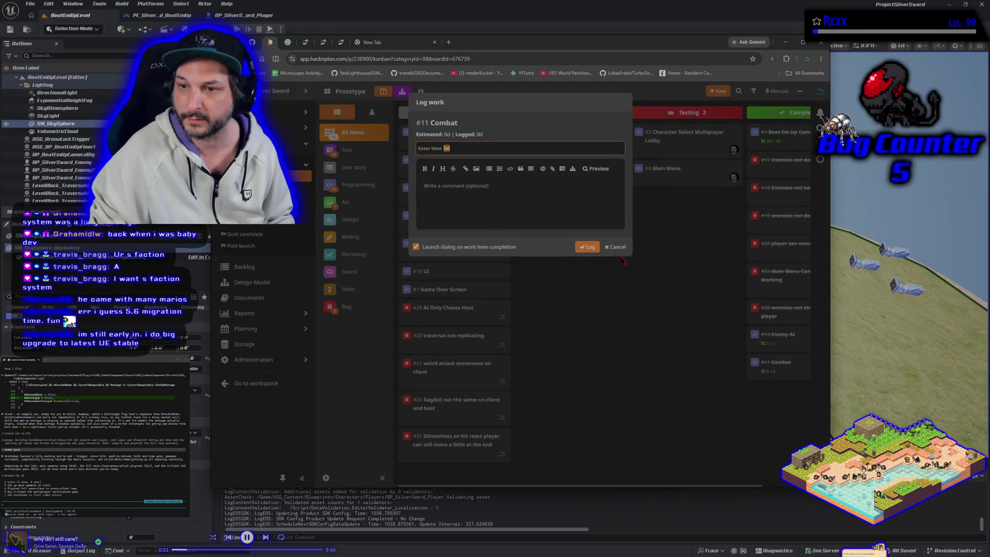
- Submit the Combat task's work log, then switch to GitHub Desktop's 29 pending changes
left_click(584, 248)
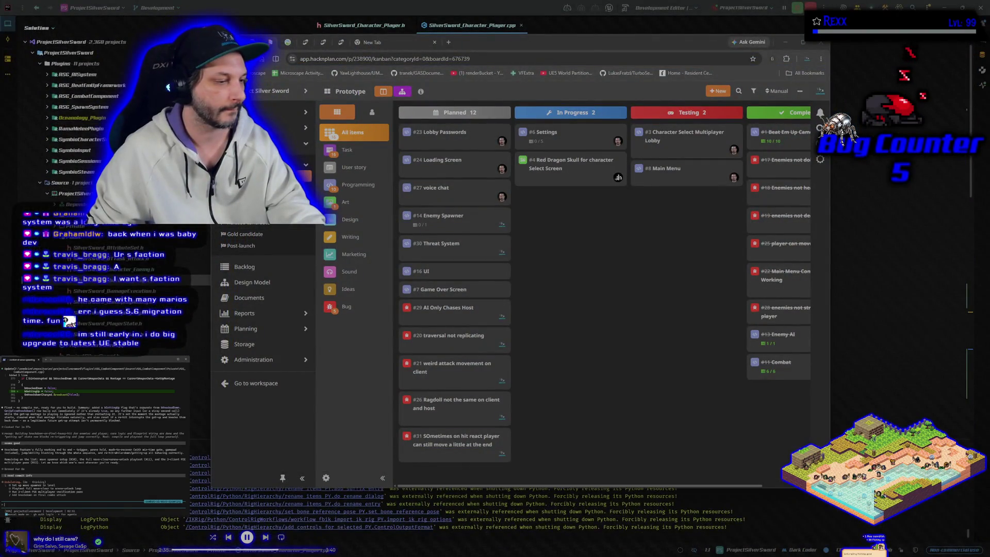
key("alt+Tab")
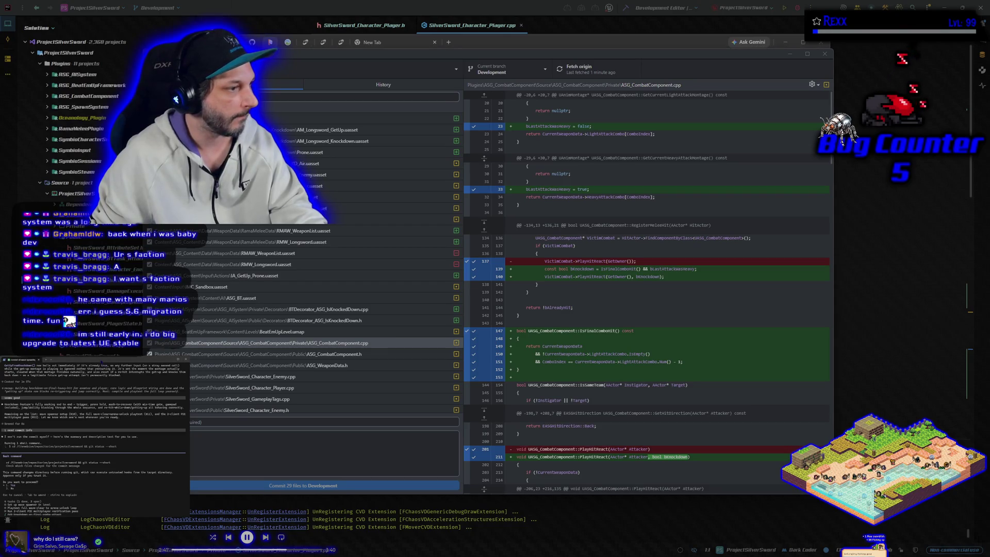
- Approve the terminal agent's command, prompt it to set up the wave spawner test, and paste its commit summary
key("Return")
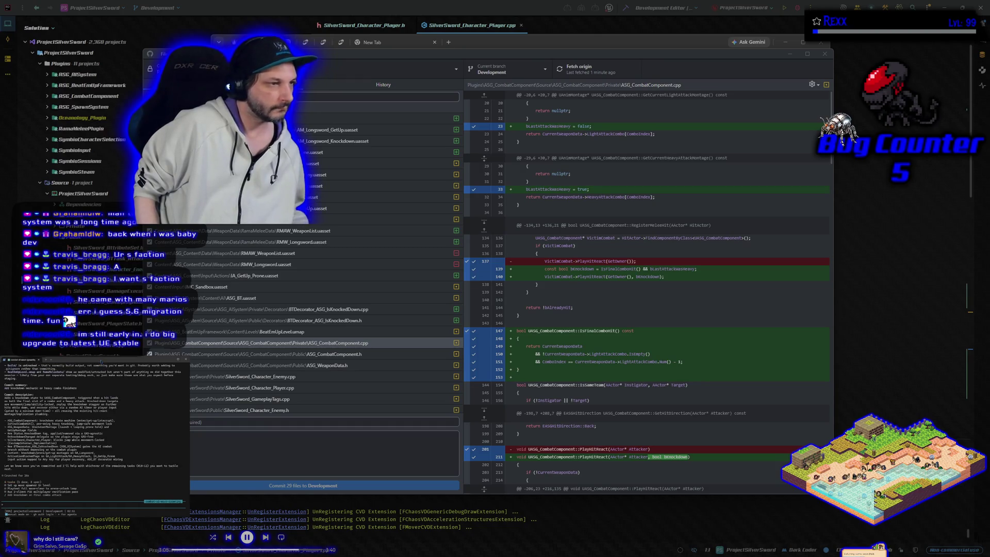
type("let's set up the wave spawner test")
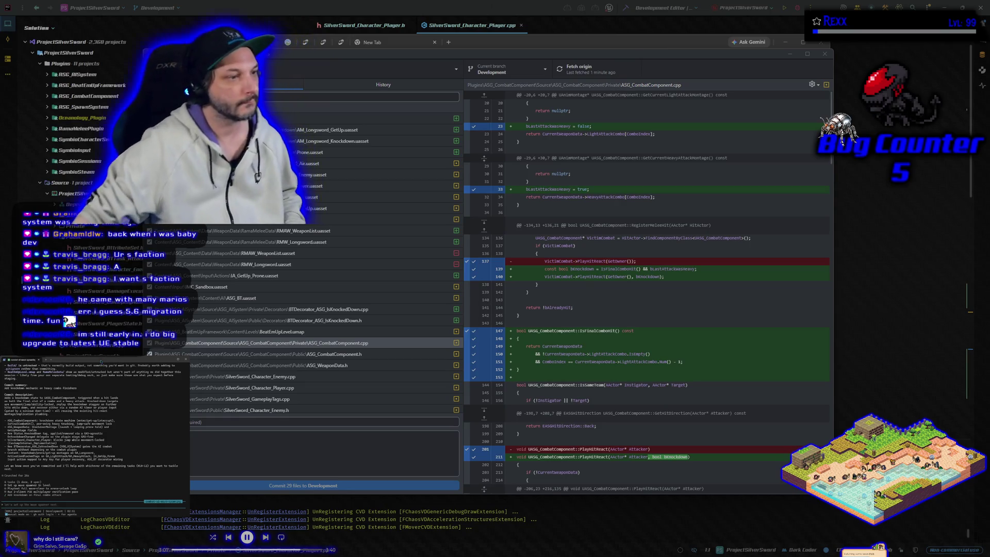
triple_click(54, 388)
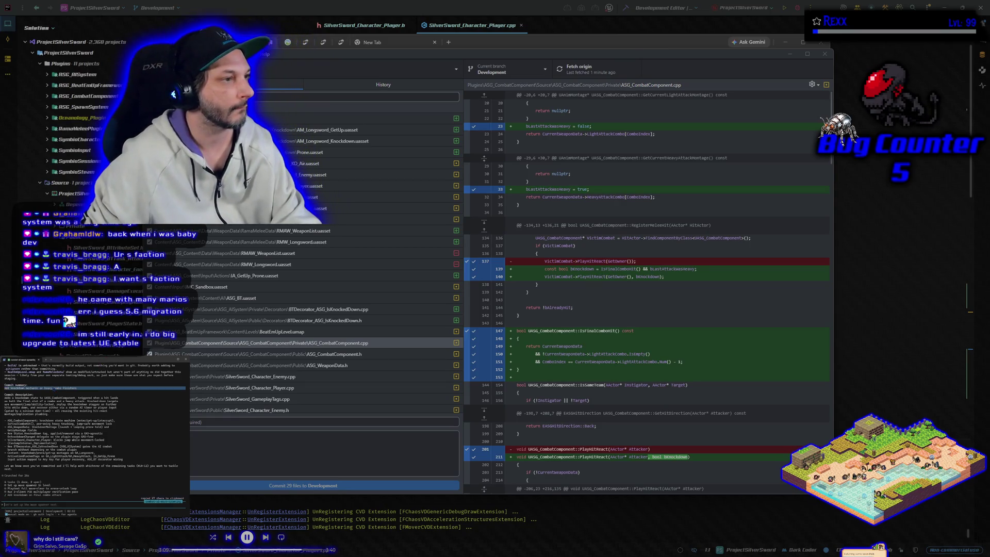
left_click(196, 421)
key("ctrl+v")
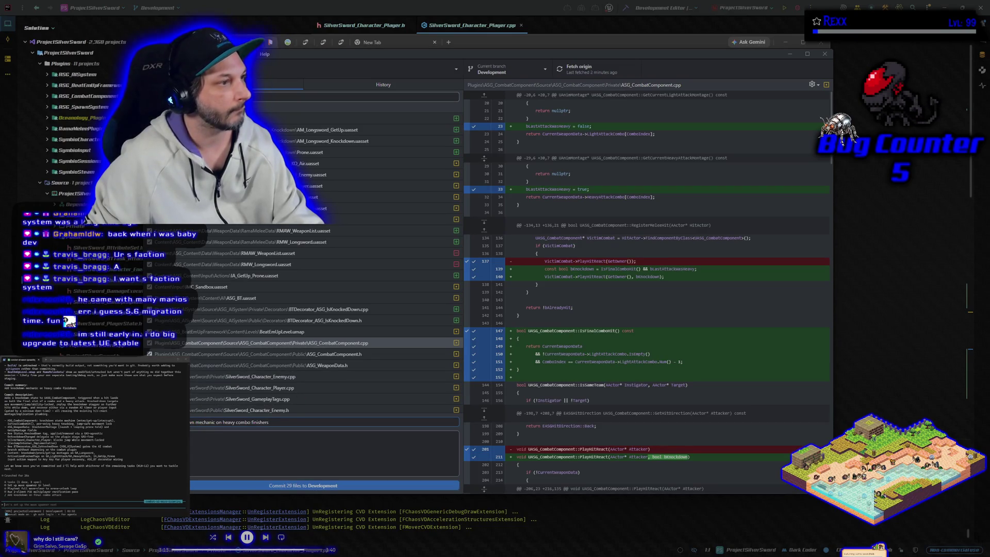
- Paste the terminal's suggested description and commit the 29 files to Development
mouse_move(4, 397)
left_mouse_down()
mouse_move(155, 430)
mouse_move(144, 454)
mouse_move(114, 460)
mouse_move(124, 461)
left_mouse_up()
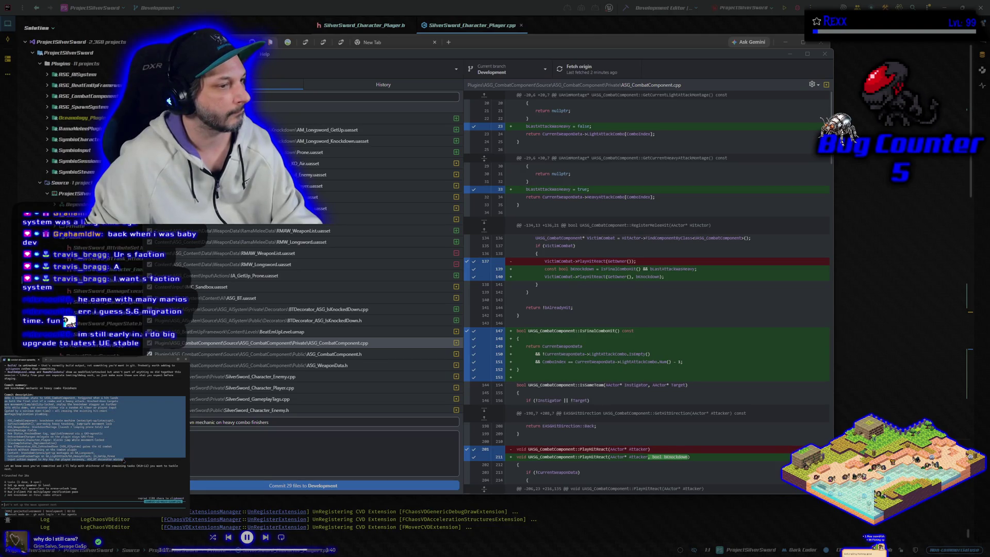
left_click(124, 461)
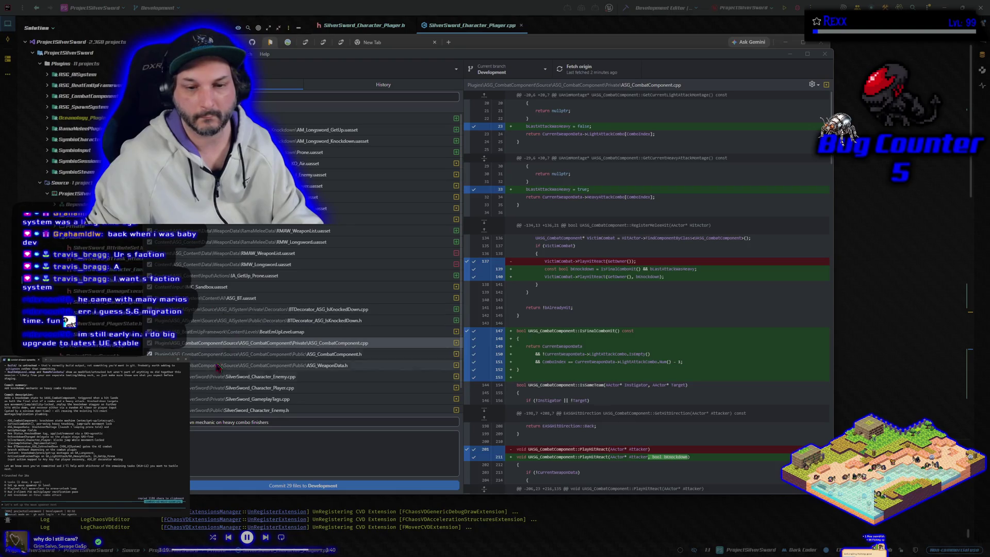
left_click(279, 454)
key("ctrl+v")
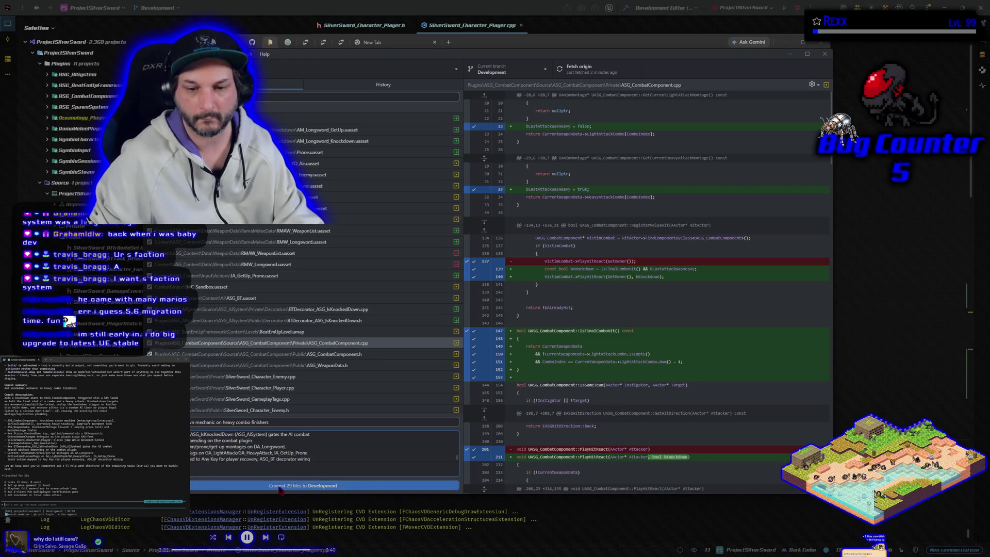
left_click(281, 486)
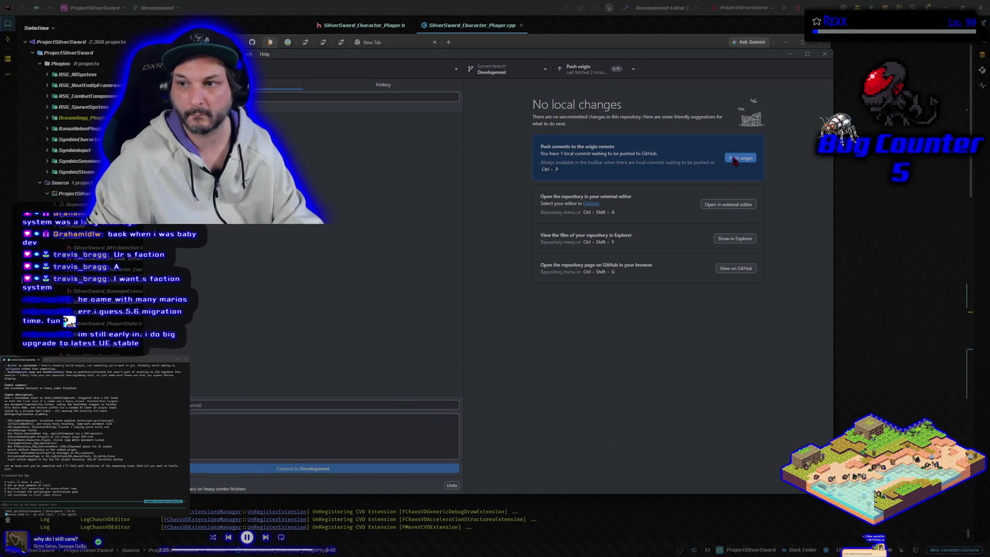
- Push the Development commit to origin and switch to the main branch
left_click(736, 158)
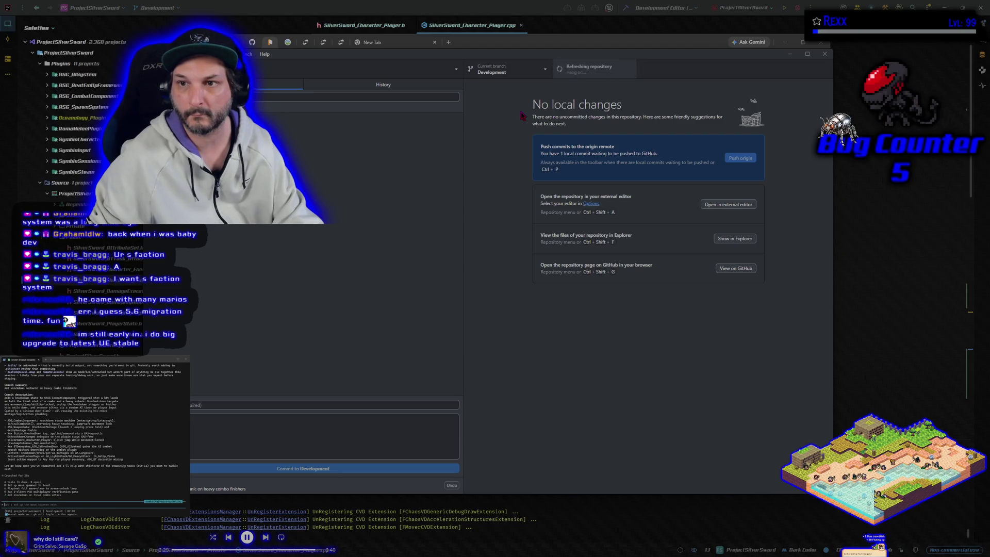
left_click(521, 75)
left_click(494, 129)
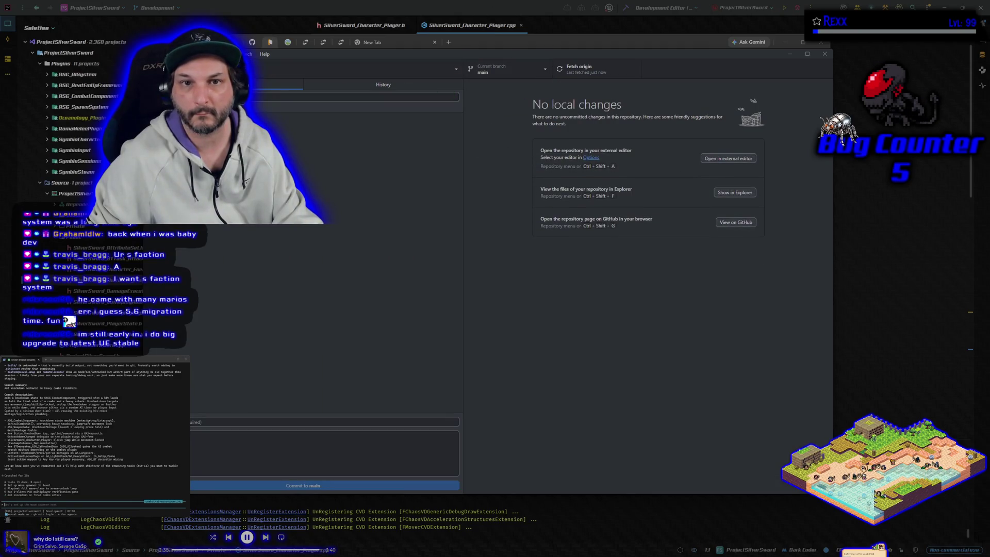
- Merge Development into main and push main to origin
left_click(247, 54)
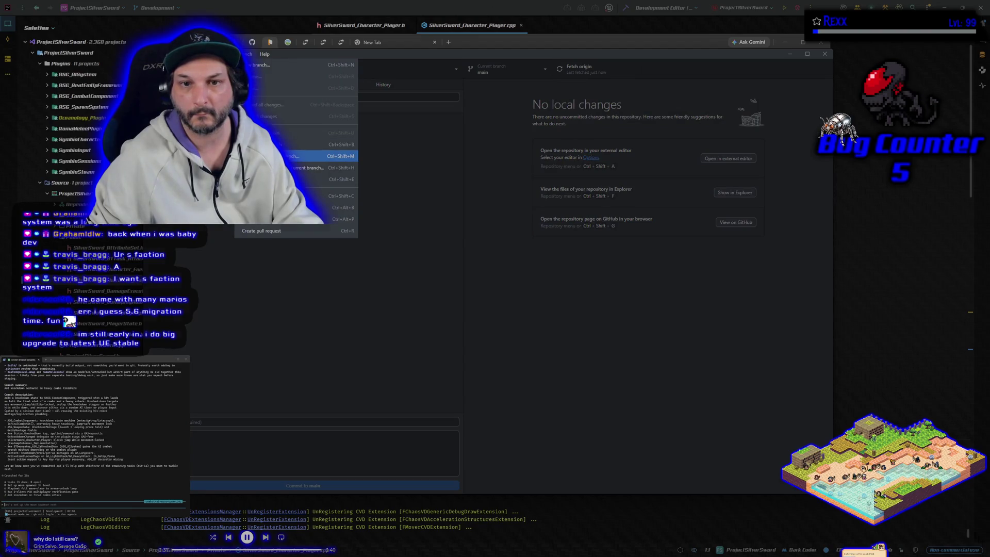
left_click(315, 156)
left_click(457, 256)
left_click(485, 348)
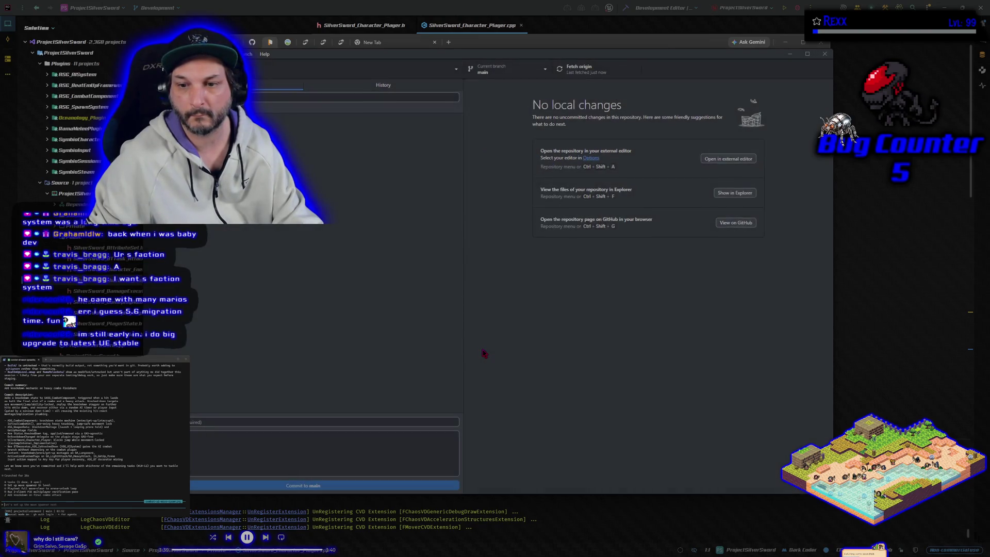
left_click(739, 172)
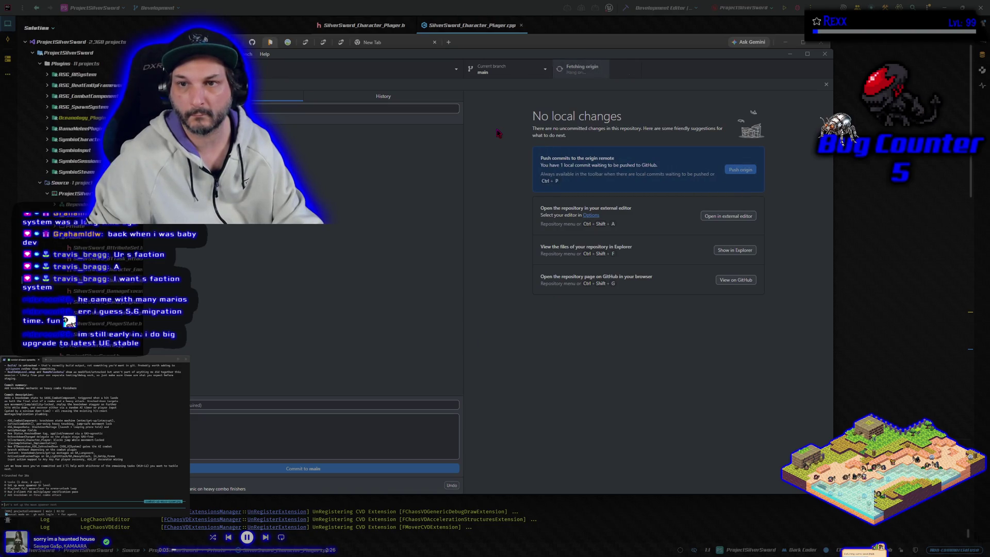
- Switch back to the Development branch and return to the HacknPlan board
key("ctrl+b")
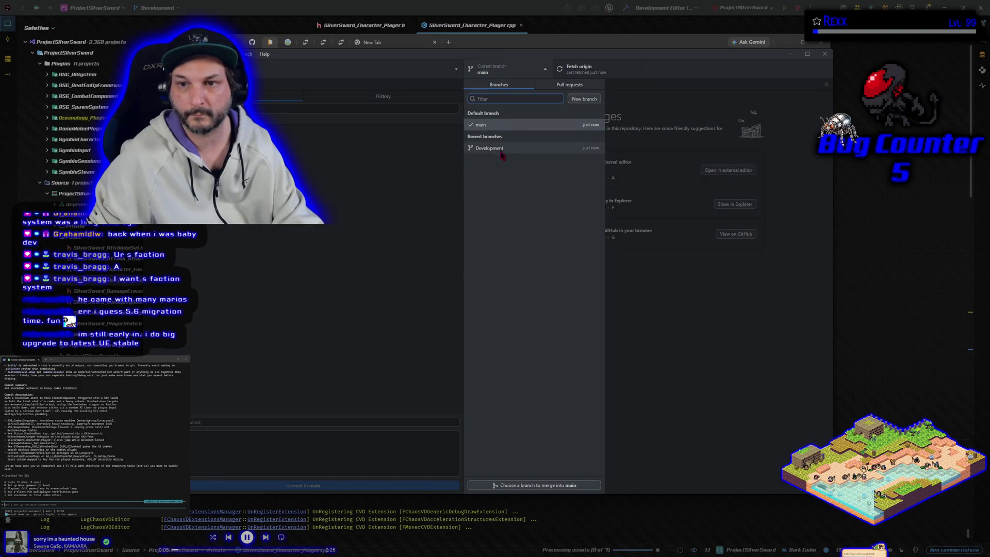
left_click(501, 151)
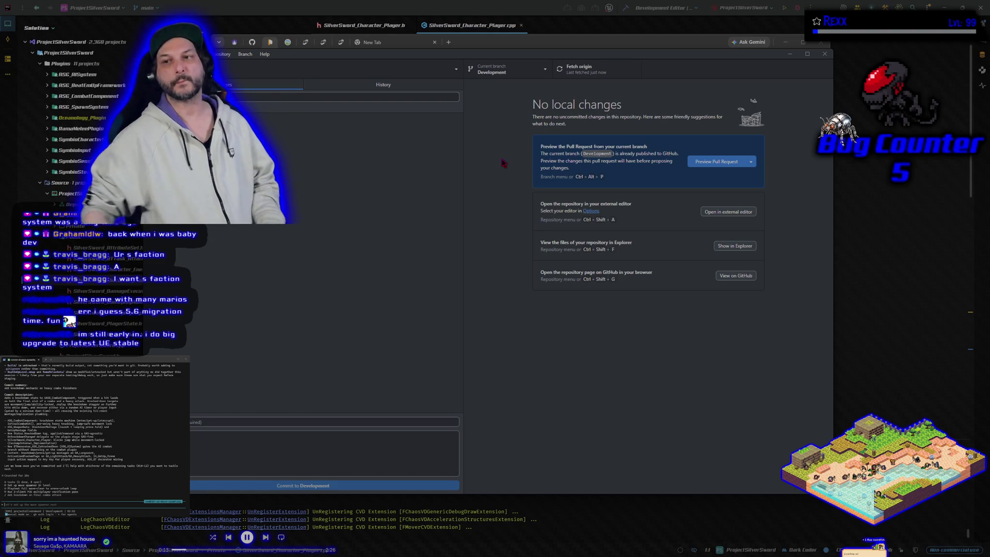
key("alt+Tab")
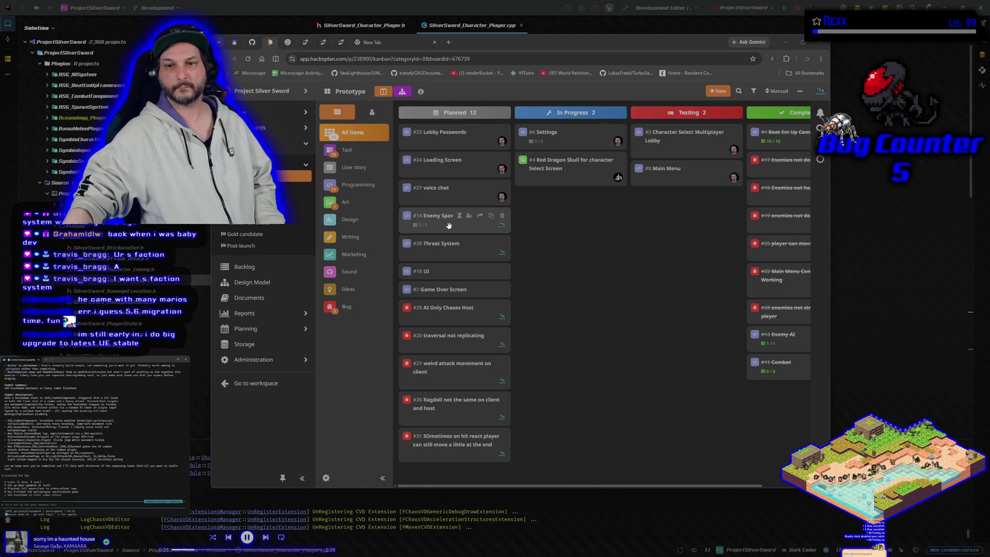
- Drag card #14 Enemy Spawner into In Progress, then delete its object pooling subtask
left_click_drag(448, 222, 560, 203)
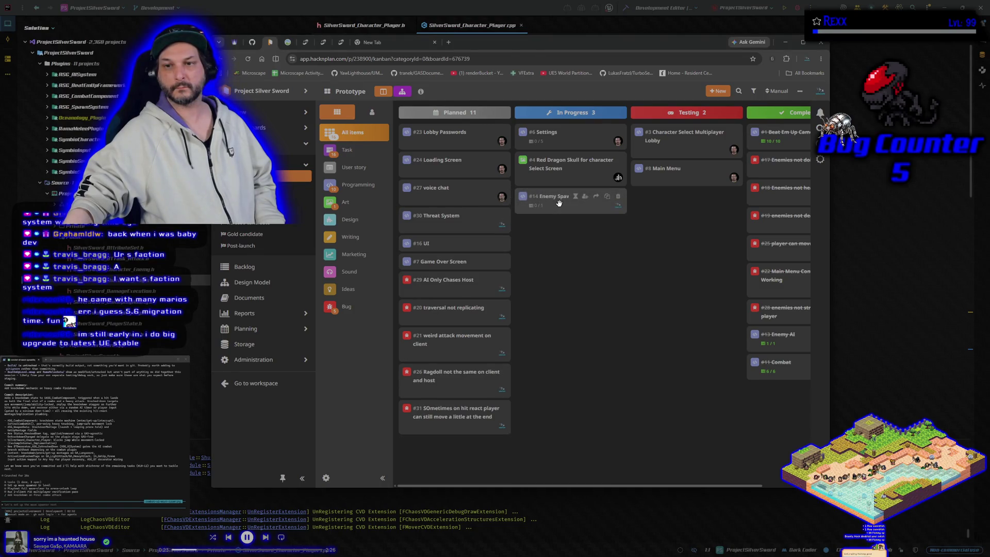
left_click(559, 203)
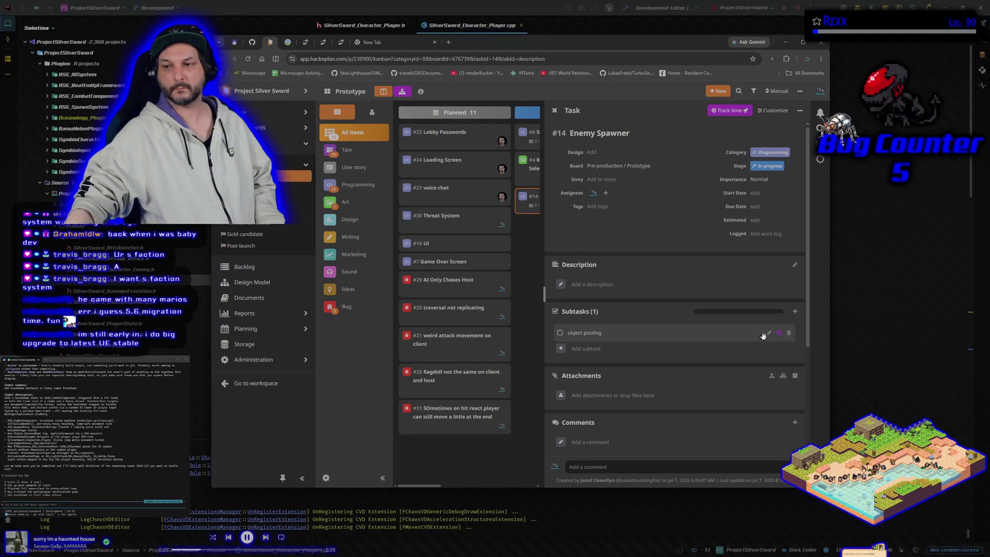
left_click(789, 333)
left_click(598, 144)
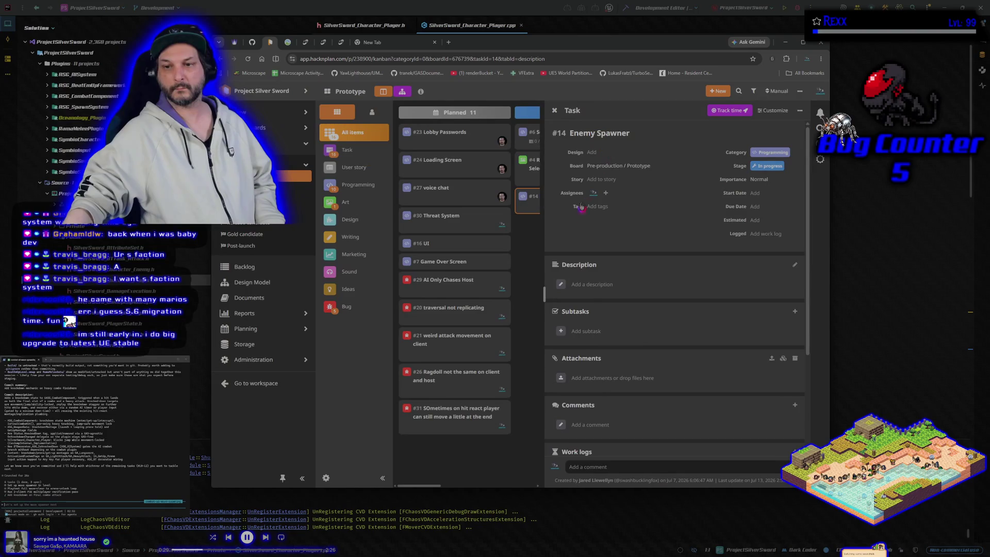